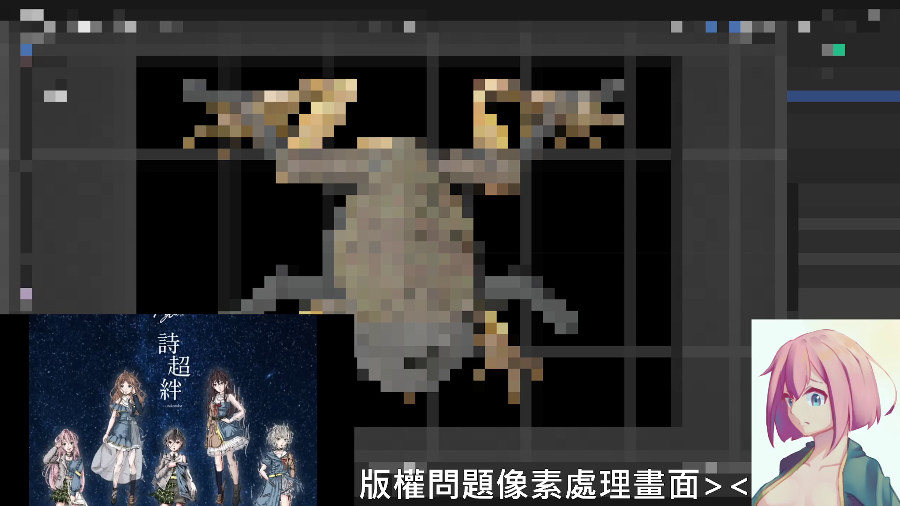
{"action": "scroll", "coordinate": [410, 235], "scroll_direction": "up", "scroll_amount": 2}
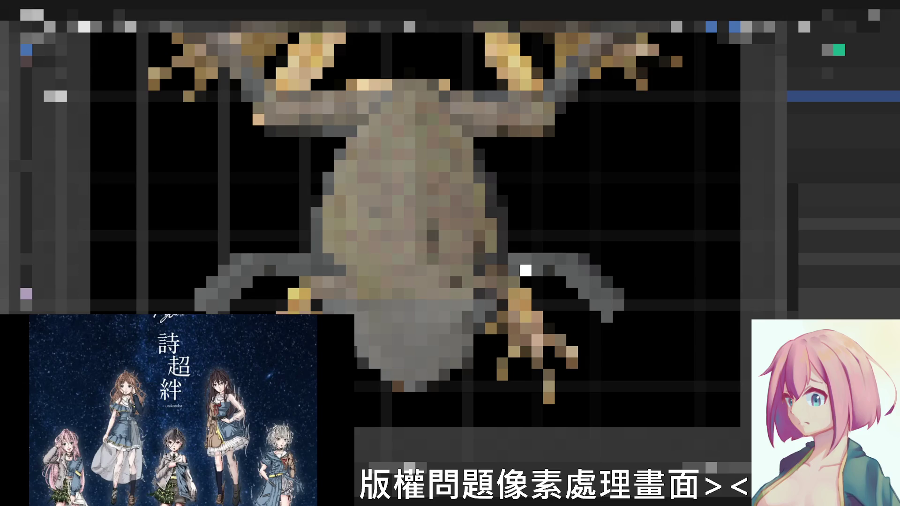
{"action": "scroll", "coordinate": [410, 235], "scroll_direction": "down", "scroll_amount": 1}
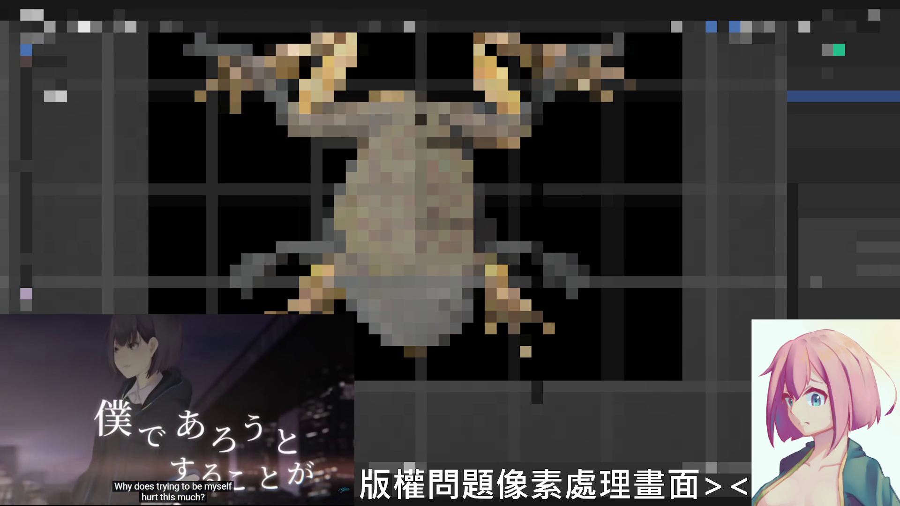
{"action": "scroll", "coordinate": [416, 211], "scroll_direction": "up", "scroll_amount": 3}
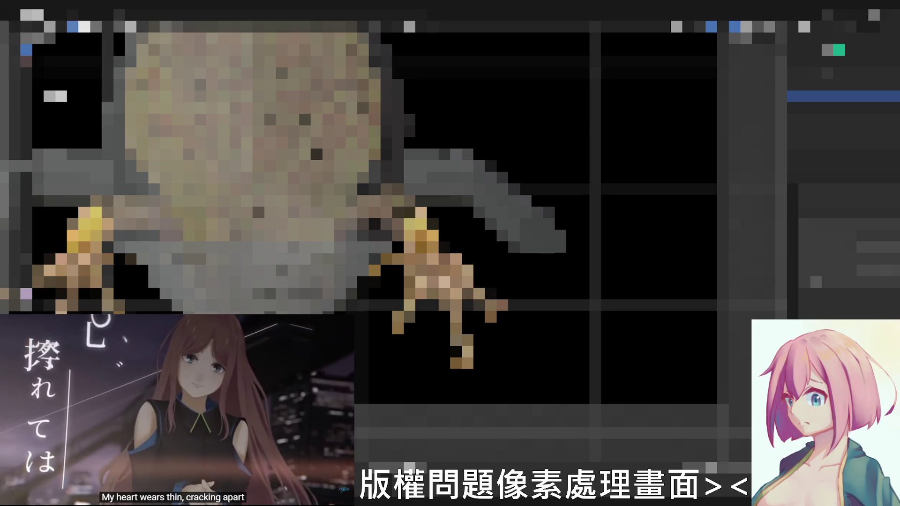
{"action": "scroll", "coordinate": [408, 239], "scroll_direction": "up", "scroll_amount": 2}
{"action": "scroll", "coordinate": [407, 239], "scroll_direction": "up", "scroll_amount": 3}
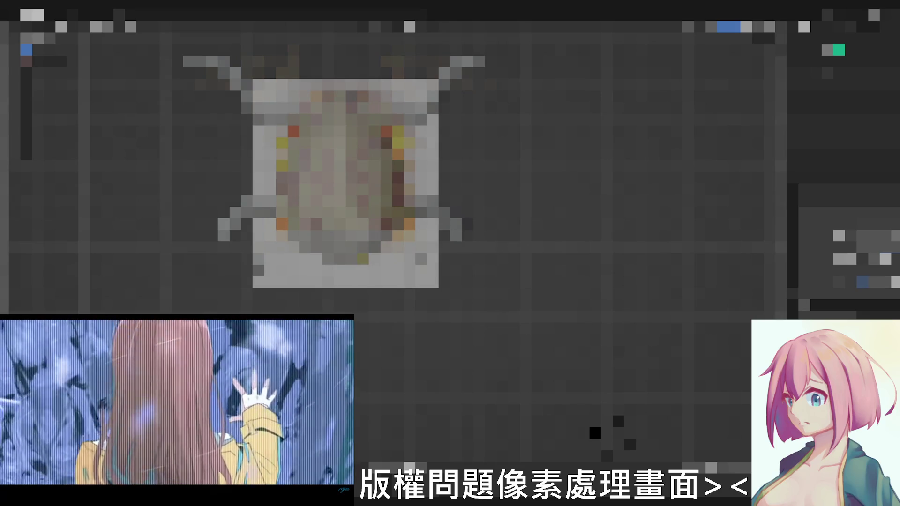
- Select the right half of the frog and enter Edit Mode with all its vertices selected
{"action": "left_click", "coordinate": [844, 96]}
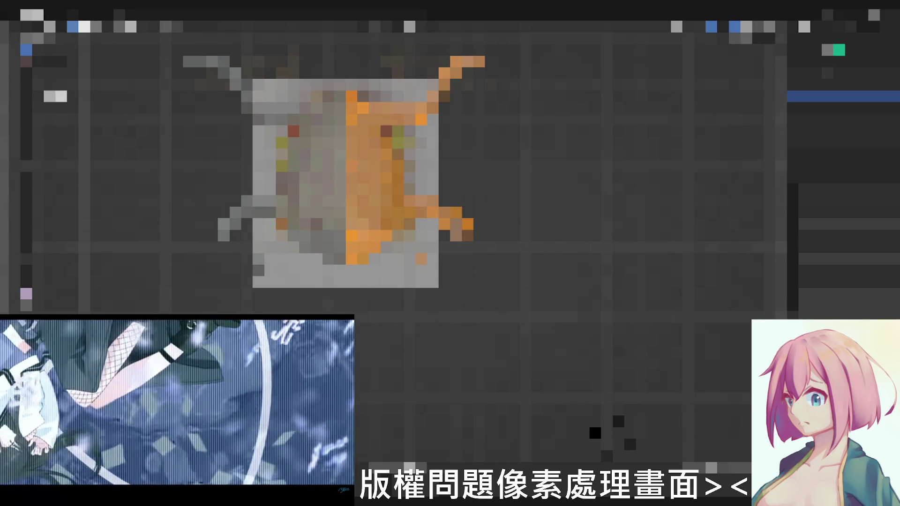
{"action": "key", "text": "Tab"}
{"action": "scroll", "coordinate": [305, 169], "scroll_direction": "up", "scroll_amount": 3}
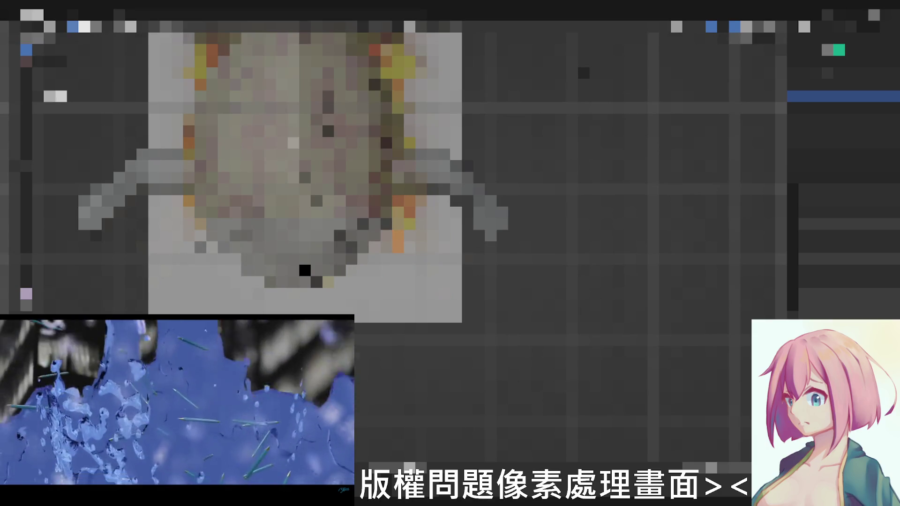
{"action": "middle_click_drag", "start_coordinate": [304, 270], "coordinate": [304, 211]}
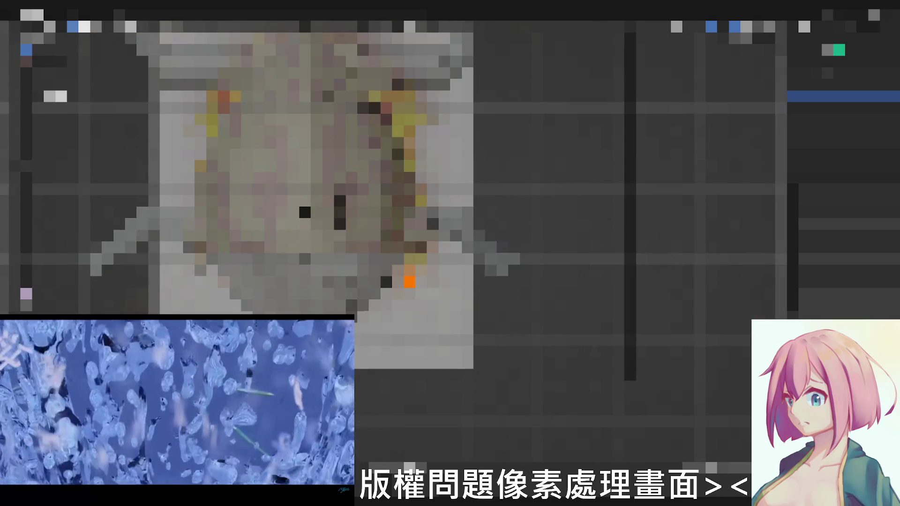
{"action": "key", "text": "a"}
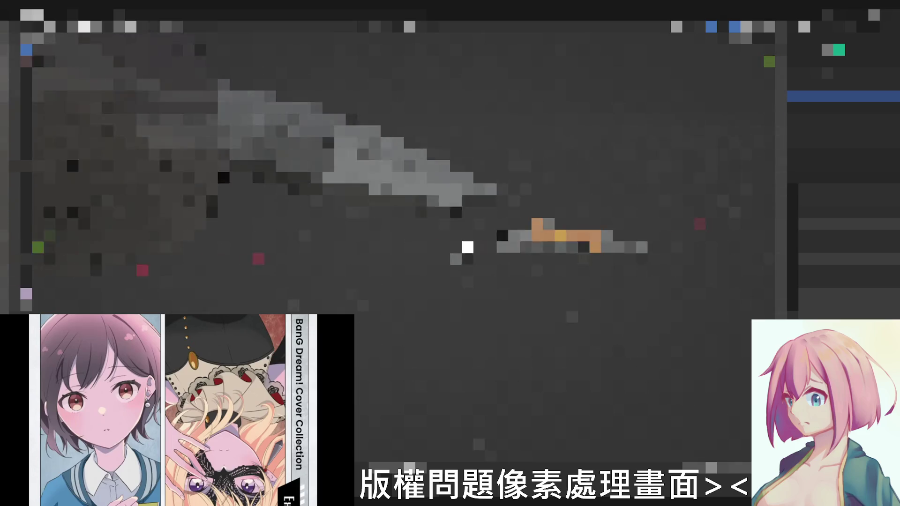
- Deselect everything so the limb and its thin fingers show unhighlighted
{"action": "key", "text": "alt+a"}
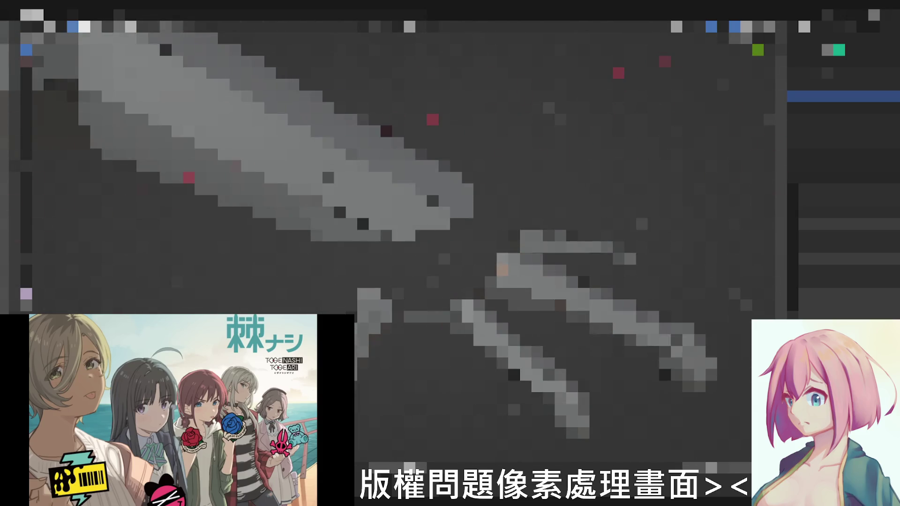
- Select one thin finger piece and orbit to view the limb lying horizontal
{"action": "left_click", "coordinate": [432, 316]}
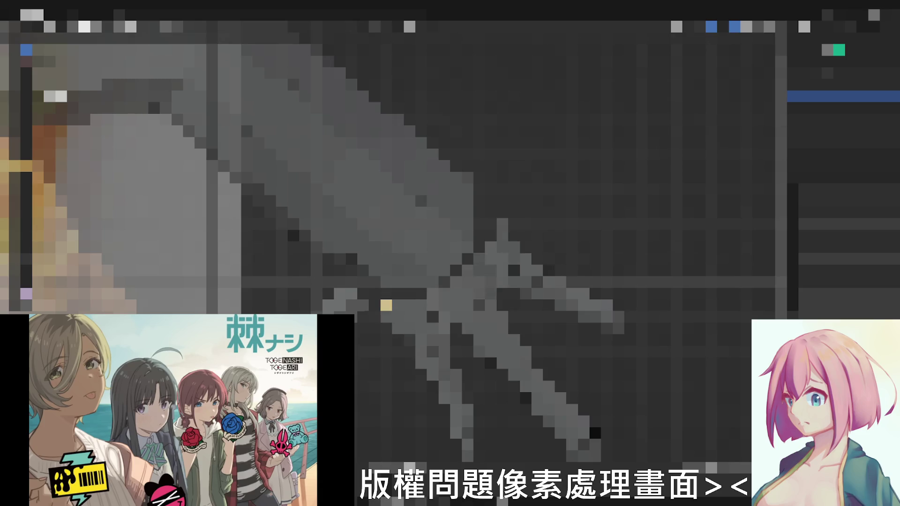
{"action": "middle_click_drag", "start_coordinate": [385, 305], "coordinate": [340, 246]}
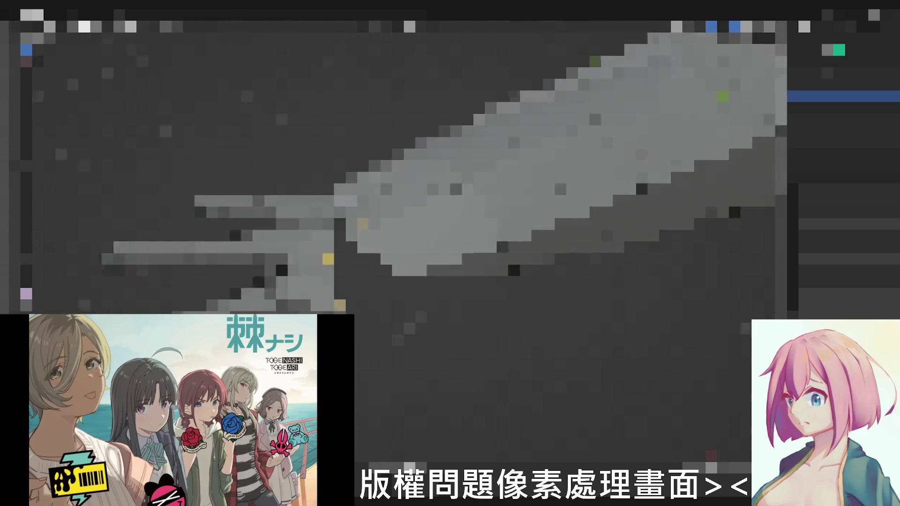
{"action": "mouse_move", "coordinate": [339, 246]}
{"action": "middle_mouse_down"}
{"action": "mouse_move", "coordinate": [423, 267]}
{"action": "mouse_move", "coordinate": [467, 248]}
{"action": "mouse_move", "coordinate": [443, 235]}
{"action": "mouse_move", "coordinate": [456, 282]}
{"action": "middle_mouse_up"}
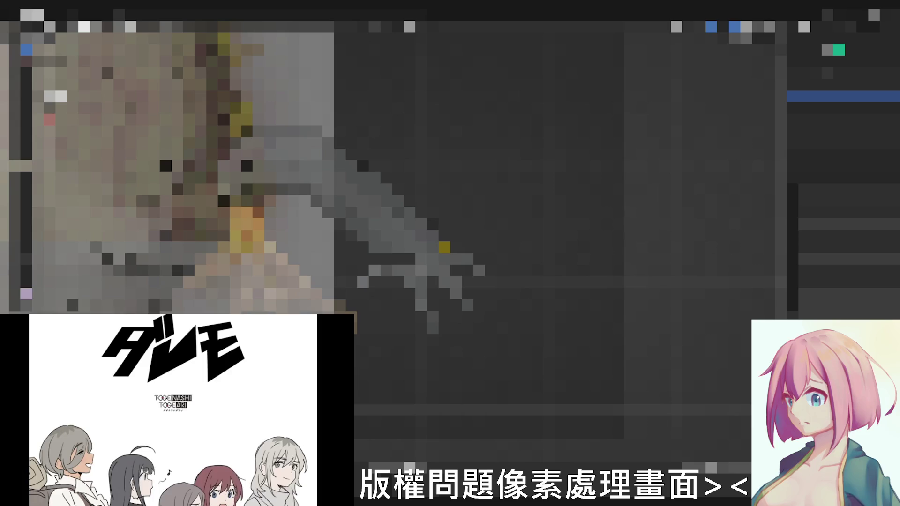
{"action": "scroll", "coordinate": [398, 169], "scroll_direction": "up", "scroll_amount": 2}
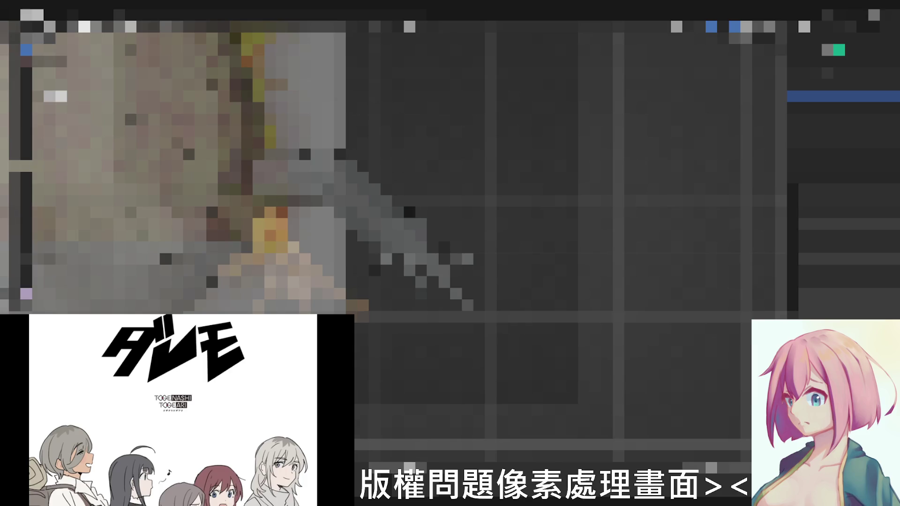
{"action": "scroll", "coordinate": [412, 242], "scroll_direction": "up", "scroll_amount": 2}
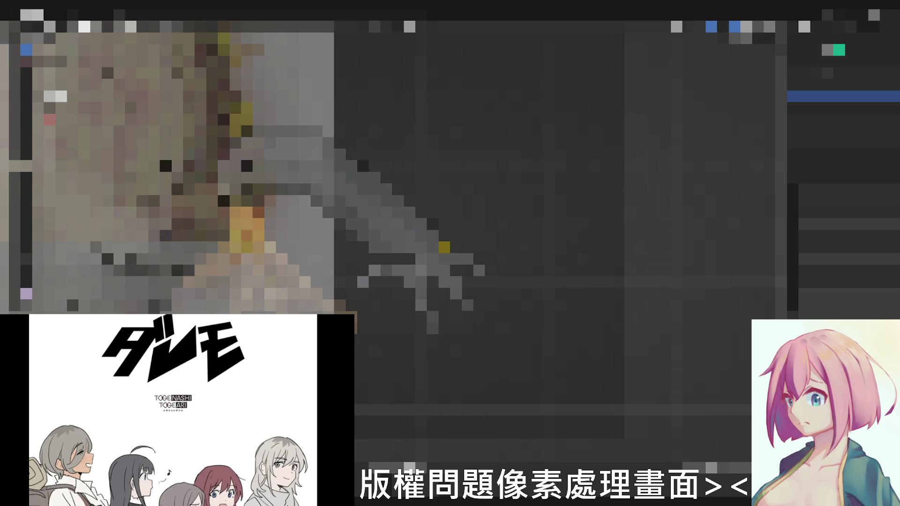
- Orbit around the whole frog, then snap to front and side orthographic views
{"action": "middle_click_drag", "start_coordinate": [398, 131], "coordinate": [422, 210]}
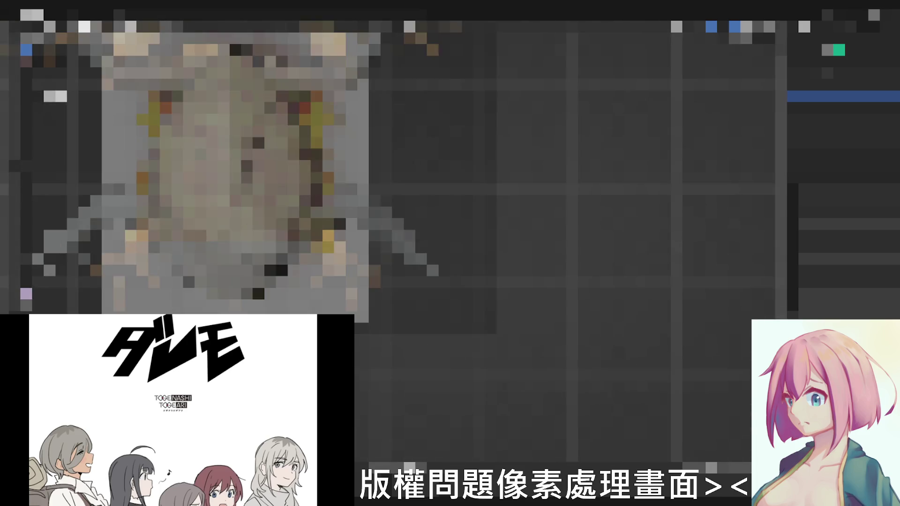
{"action": "scroll", "coordinate": [394, 196], "scroll_direction": "up", "scroll_amount": 2}
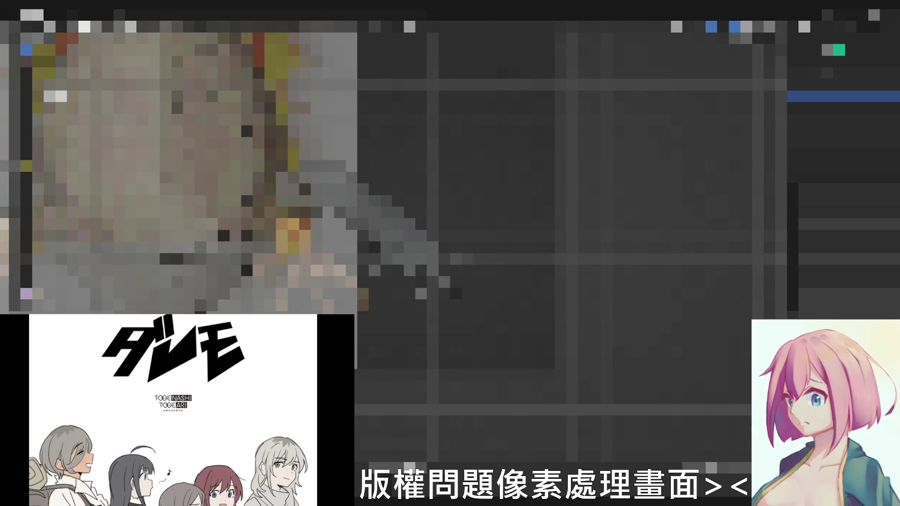
{"action": "middle_click_drag", "start_coordinate": [421, 212], "coordinate": [464, 253]}
{"action": "key", "text": "KP_1"}
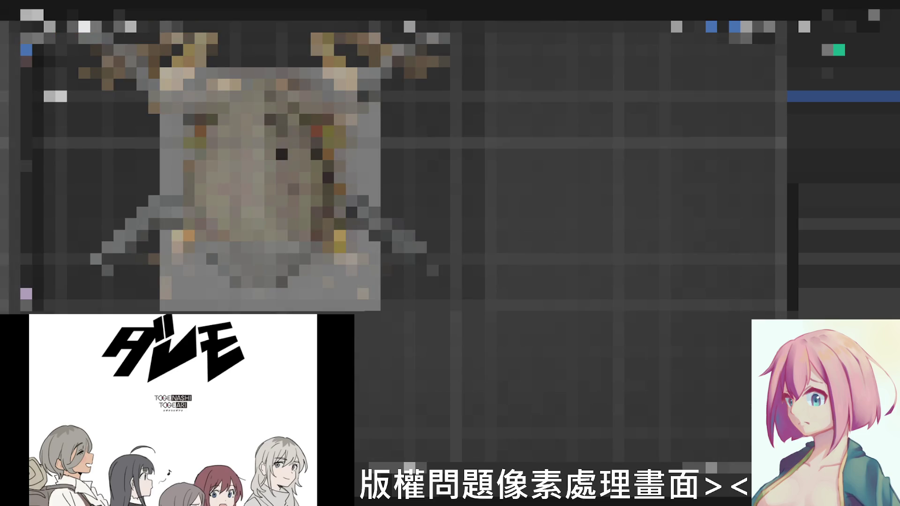
{"action": "key", "text": "KP_3"}
{"action": "scroll", "coordinate": [478, 176], "scroll_direction": "up", "scroll_amount": 2}
{"action": "scroll", "coordinate": [478, 176], "scroll_direction": "up", "scroll_amount": 2}
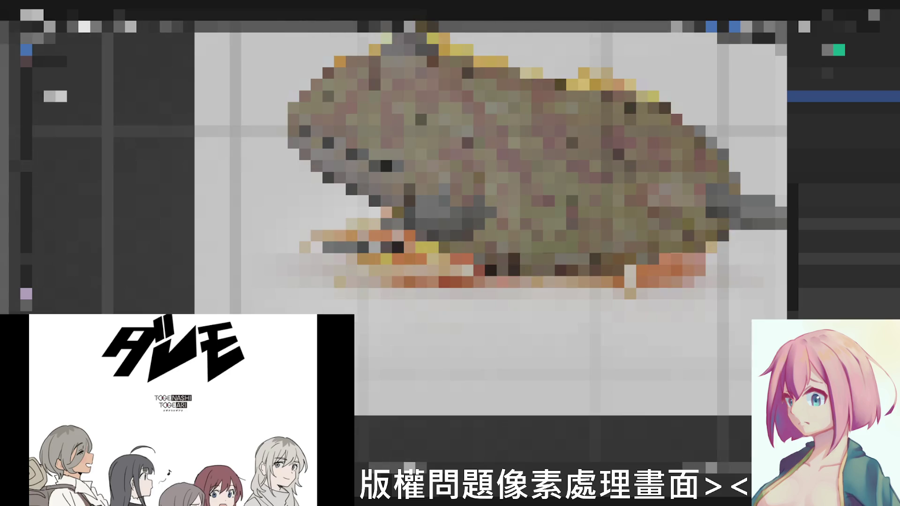
{"action": "scroll", "coordinate": [478, 175], "scroll_direction": "up", "scroll_amount": 2}
{"action": "scroll", "coordinate": [479, 175], "scroll_direction": "up", "scroll_amount": 2}
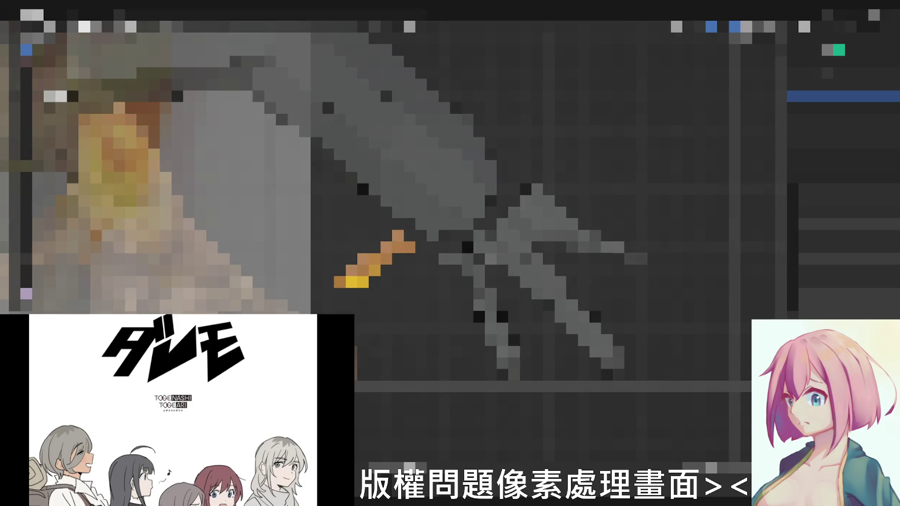
- Orbit in close on one of the frog's long grey limbs
{"action": "middle_click_drag", "start_coordinate": [450, 211], "coordinate": [492, 232]}
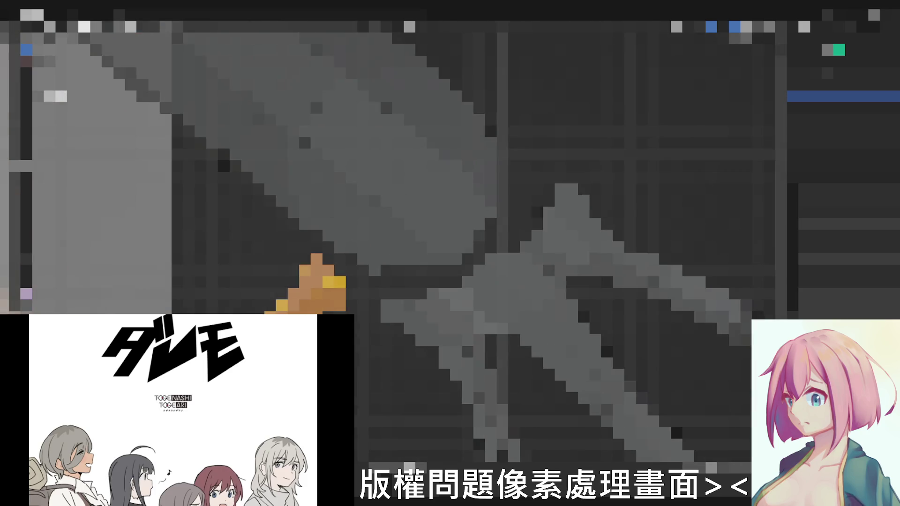
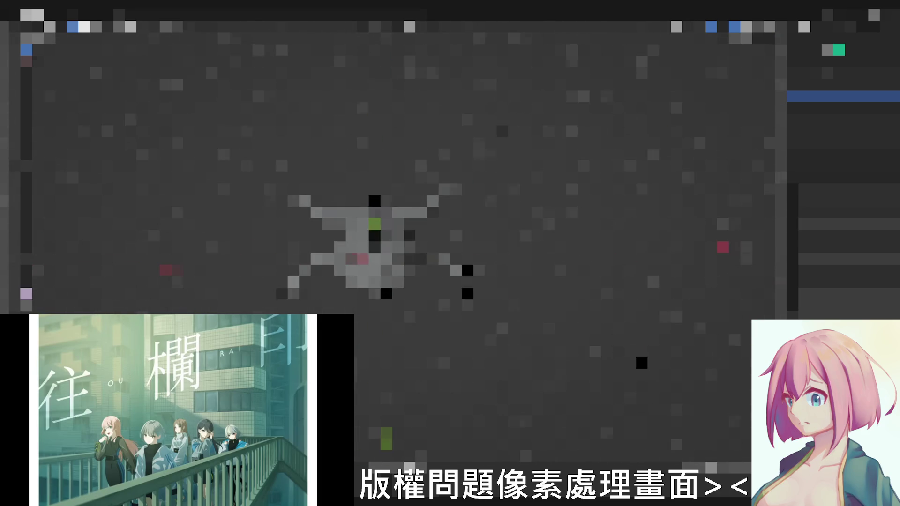
{"action": "scroll", "coordinate": [374, 225], "scroll_direction": "up", "scroll_amount": 3}
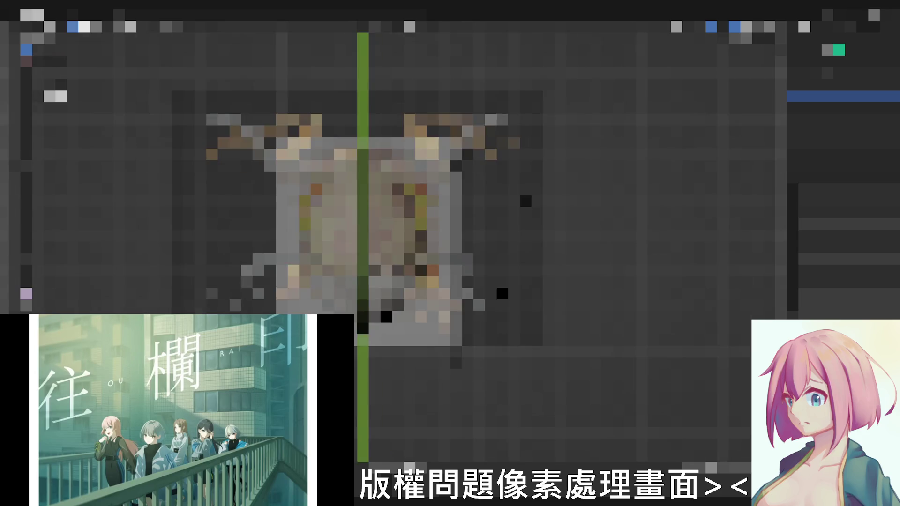
{"action": "scroll", "coordinate": [374, 225], "scroll_direction": "up", "scroll_amount": 4}
{"action": "scroll", "coordinate": [394, 239], "scroll_direction": "down", "scroll_amount": 4}
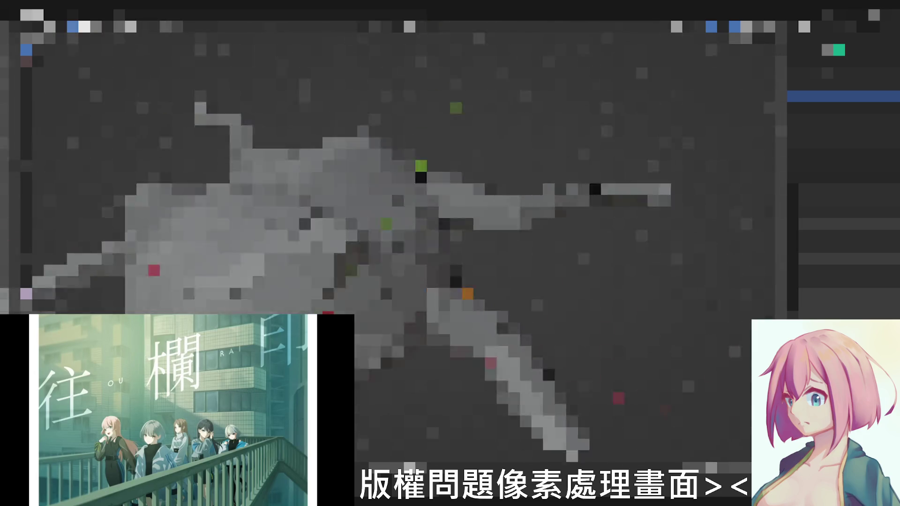
- Orbit the creature model around into a close side view
{"action": "middle_click_drag", "start_coordinate": [394, 239], "coordinate": [721, 184]}
{"action": "middle_click_drag", "start_coordinate": [449, 211], "coordinate": [601, 198]}
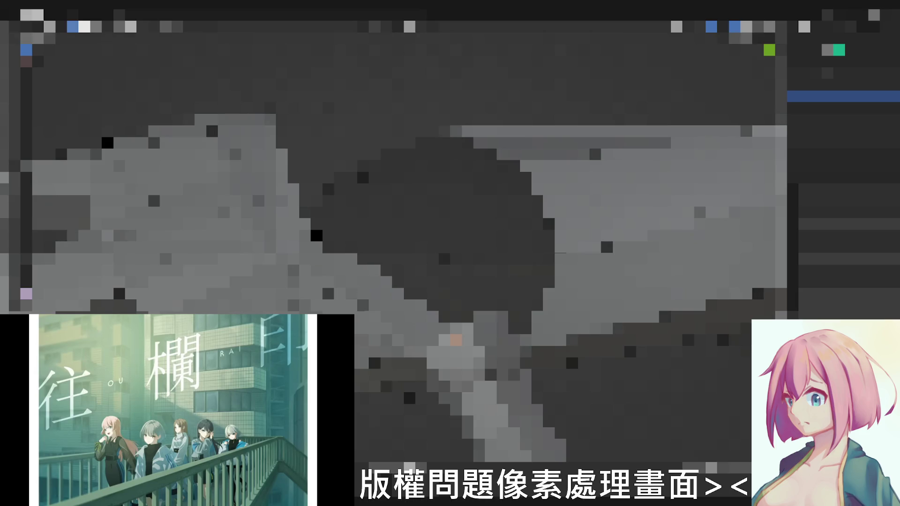
- Dismiss a header dropdown unchanged and orbit the view around the jointed limb
{"action": "left_click", "coordinate": [409, 27]}
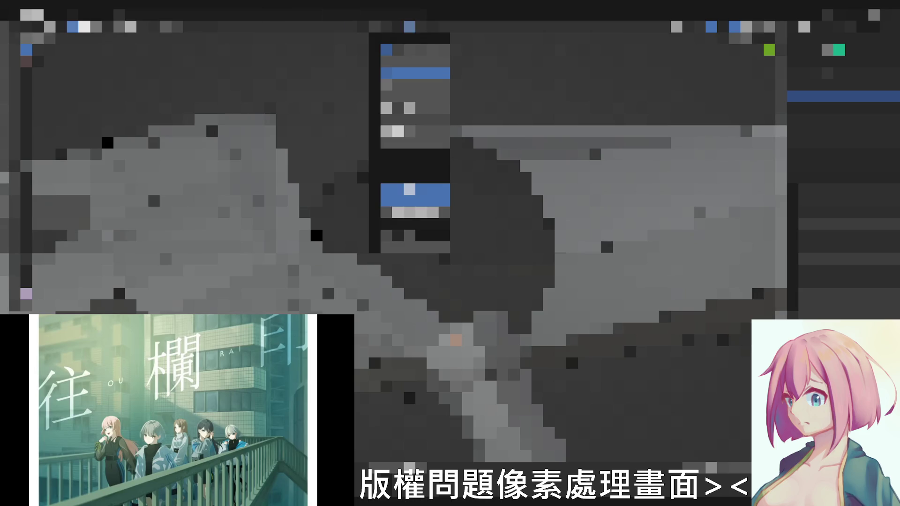
{"action": "left_click", "coordinate": [409, 26]}
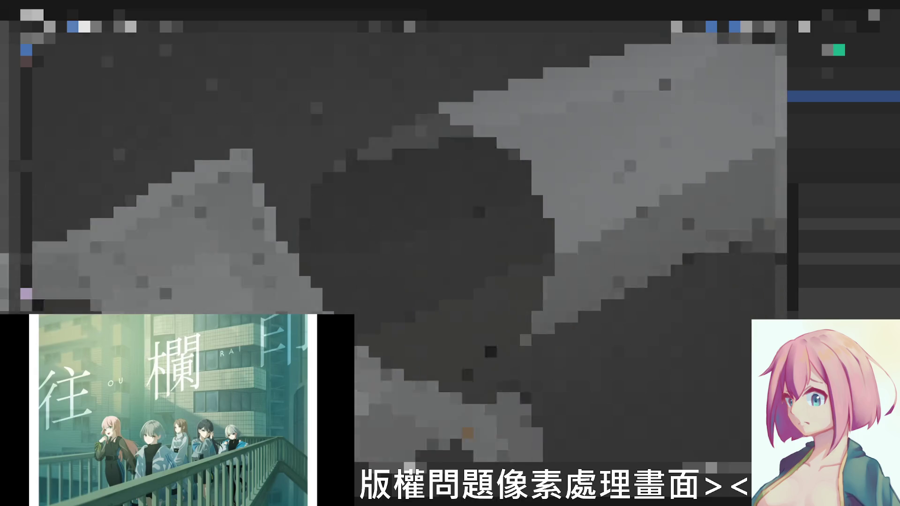
{"action": "middle_click_drag", "start_coordinate": [456, 294], "coordinate": [502, 304]}
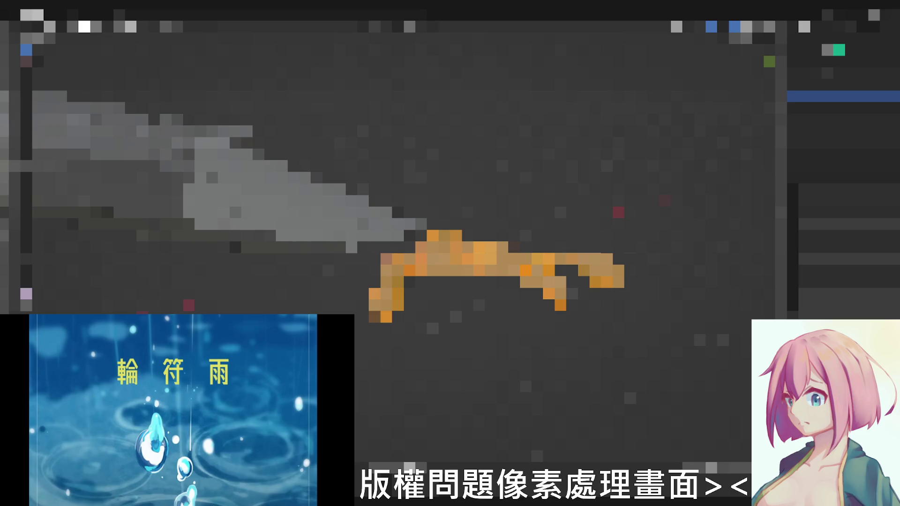
- Deselect the leg piece, toggle editing a few times, then preview the model with its textured colours
{"action": "key", "text": "alt+a"}
{"action": "key", "text": "a"}
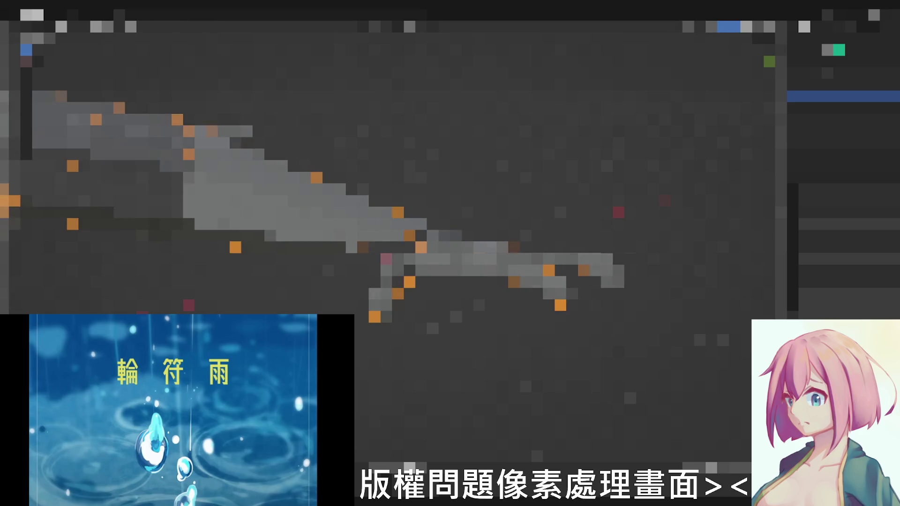
{"action": "key", "text": "alt+a"}
{"action": "key", "text": "a"}
{"action": "key", "text": "alt+a"}
{"action": "mouse_move", "coordinate": [450, 211]}
{"action": "middle_mouse_down"}
{"action": "mouse_move", "coordinate": [478, 211]}
{"action": "mouse_move", "coordinate": [506, 183]}
{"action": "middle_mouse_up"}
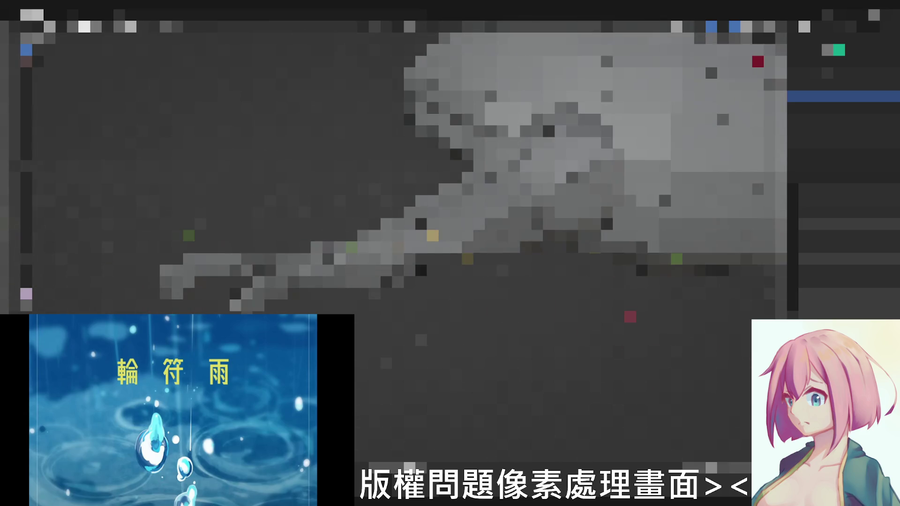
{"action": "key", "text": "z"}
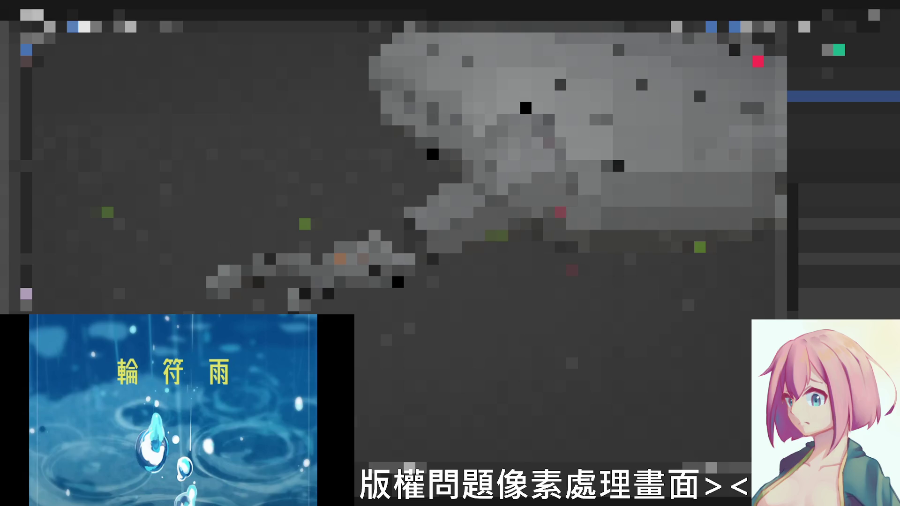
- Select the lower-left limb, enter Edit Mode and select the forearm from hand to elbow
{"action": "left_click", "coordinate": [317, 264]}
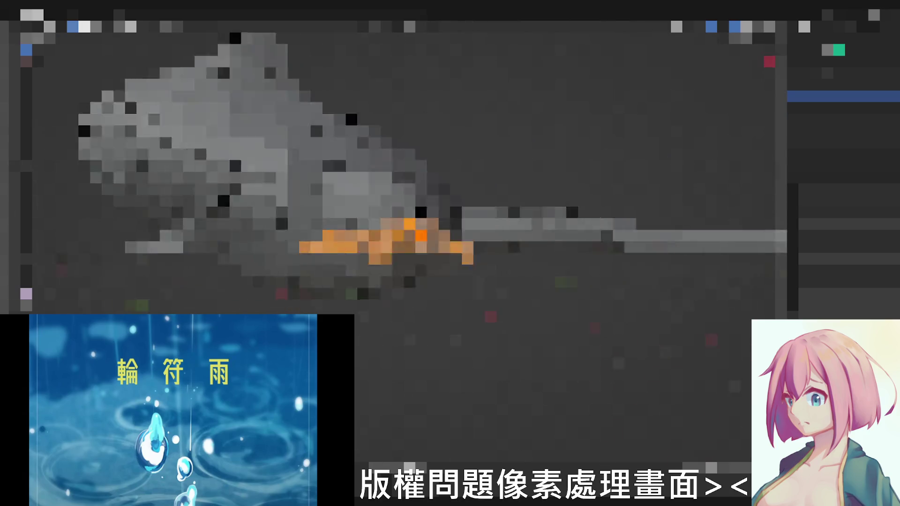
{"action": "key", "text": "Tab"}
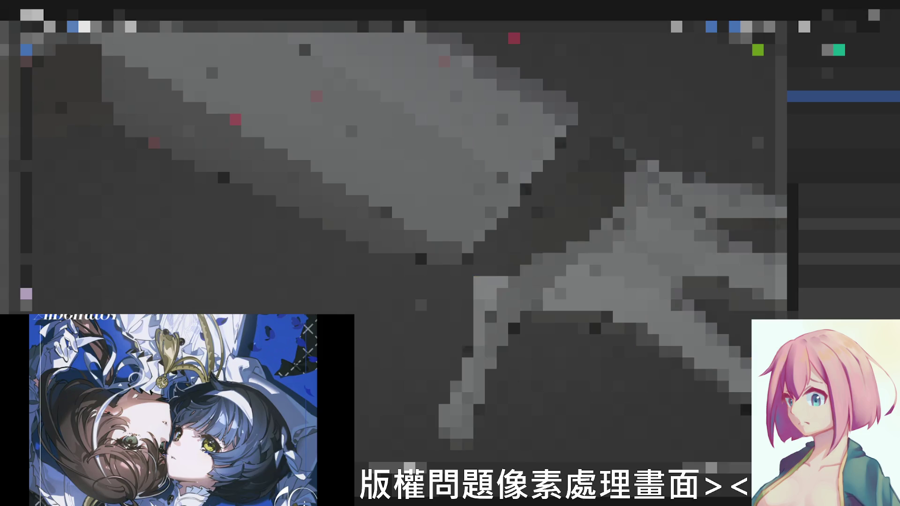
{"action": "left_click_drag", "start_coordinate": [456, 439], "coordinate": [507, 295]}
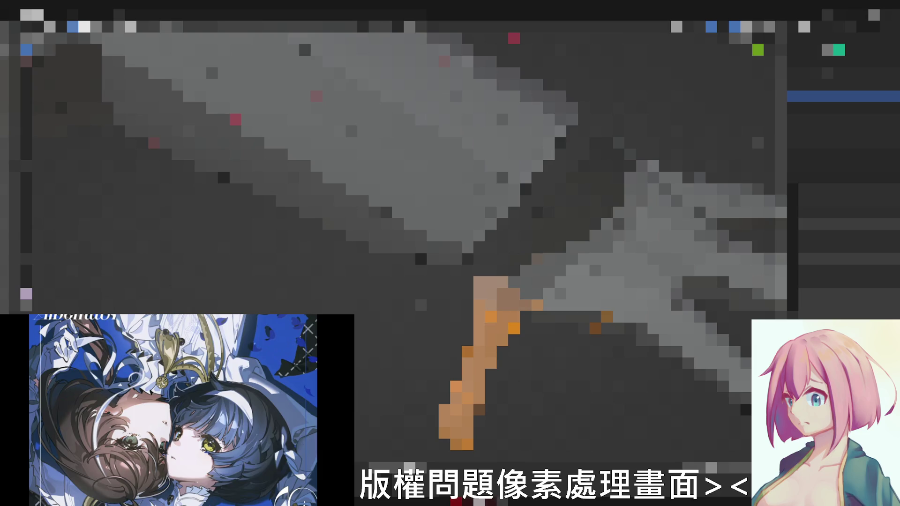
- Clear the forearm selection and orbit to view the arm horizontal, diagonal and from lower down
{"action": "key", "text": "alt+a"}
{"action": "middle_click_drag", "start_coordinate": [450, 211], "coordinate": [492, 176]}
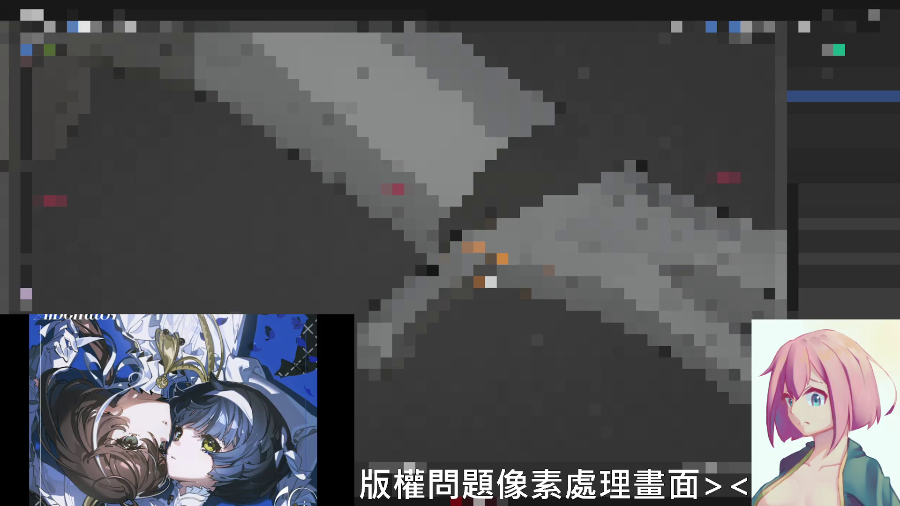
{"action": "mouse_move", "coordinate": [450, 211]}
{"action": "middle_mouse_down"}
{"action": "mouse_move", "coordinate": [478, 183]}
{"action": "mouse_move", "coordinate": [506, 225]}
{"action": "middle_mouse_up"}
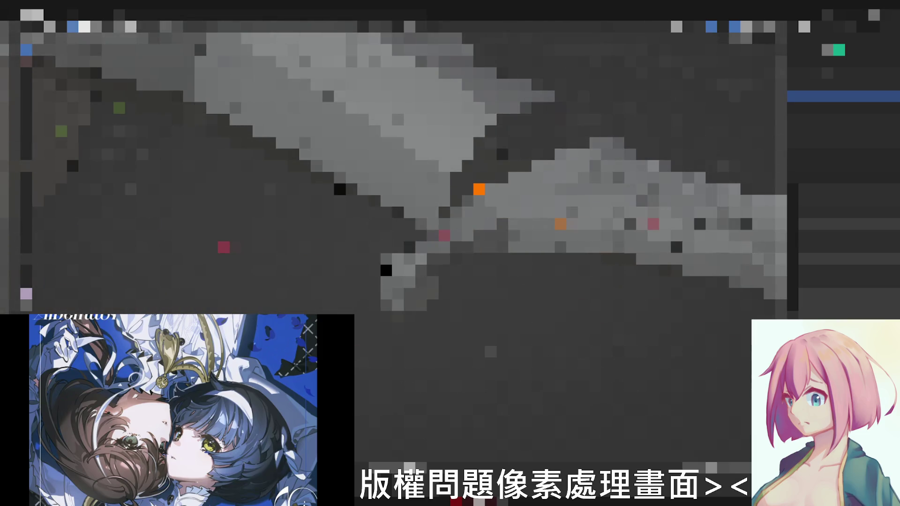
{"action": "middle_click_drag", "start_coordinate": [450, 211], "coordinate": [465, 239]}
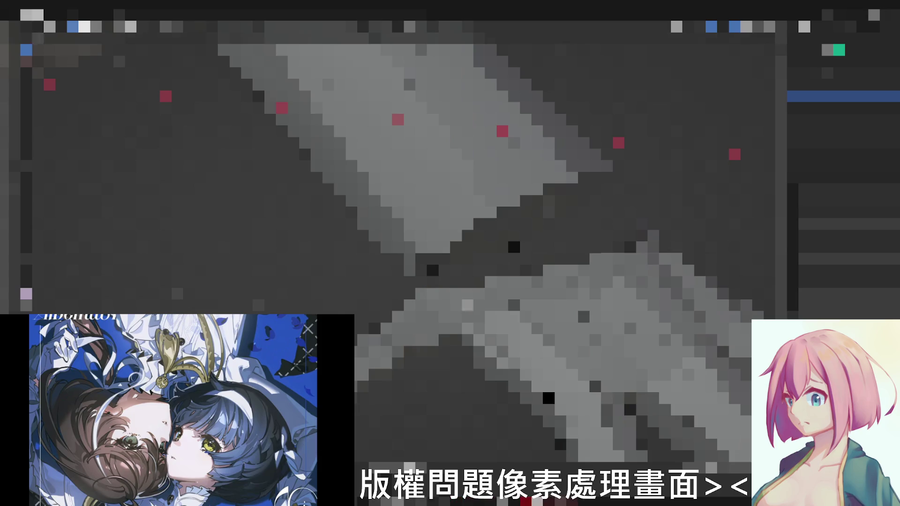
- Rotate one forearm segment slightly, confirm it, then cancel a second rotation and re-orbit the view
{"action": "left_click", "coordinate": [397, 320]}
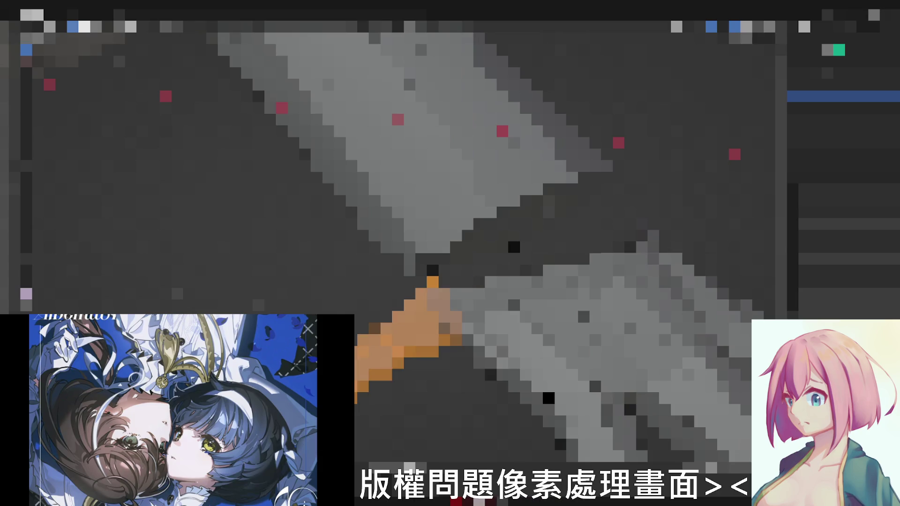
{"action": "key", "text": "r"}
{"action": "key", "text": "Return"}
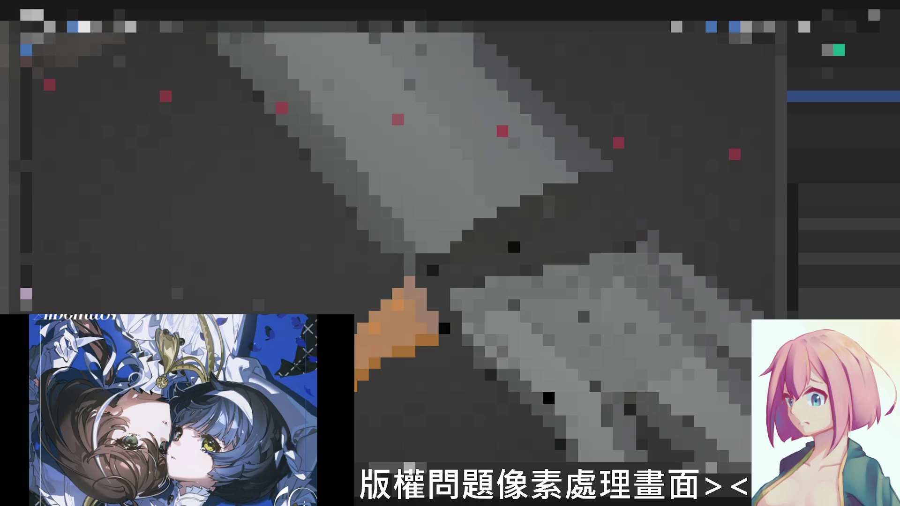
{"action": "key", "text": "alt+a"}
{"action": "key", "text": "r"}
{"action": "key", "text": "Escape"}
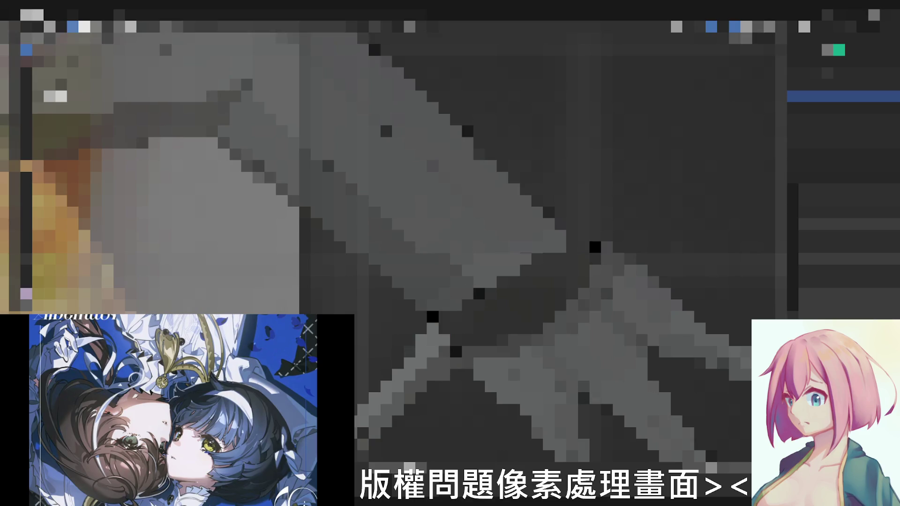
{"action": "middle_click_drag", "start_coordinate": [450, 246], "coordinate": [492, 233]}
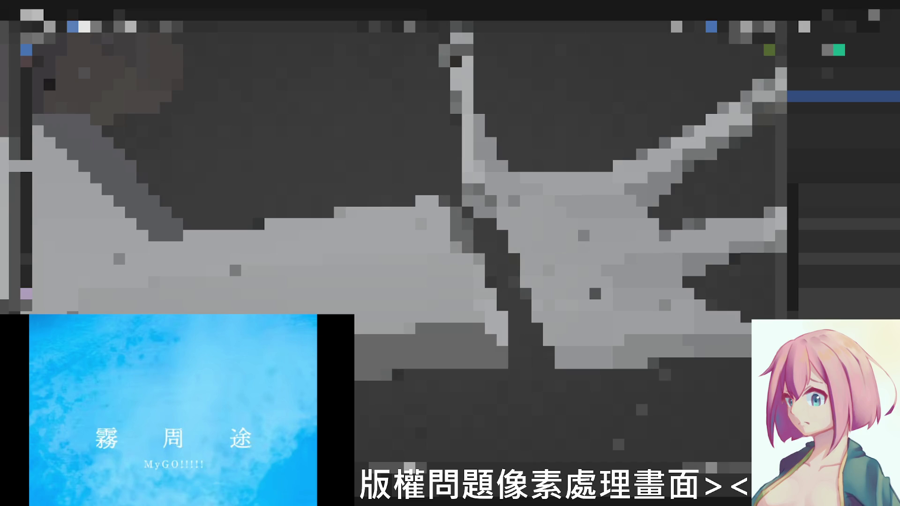
- Show the transform sidebar, select a piece of the creature and orbit around it
{"action": "key", "text": "n"}
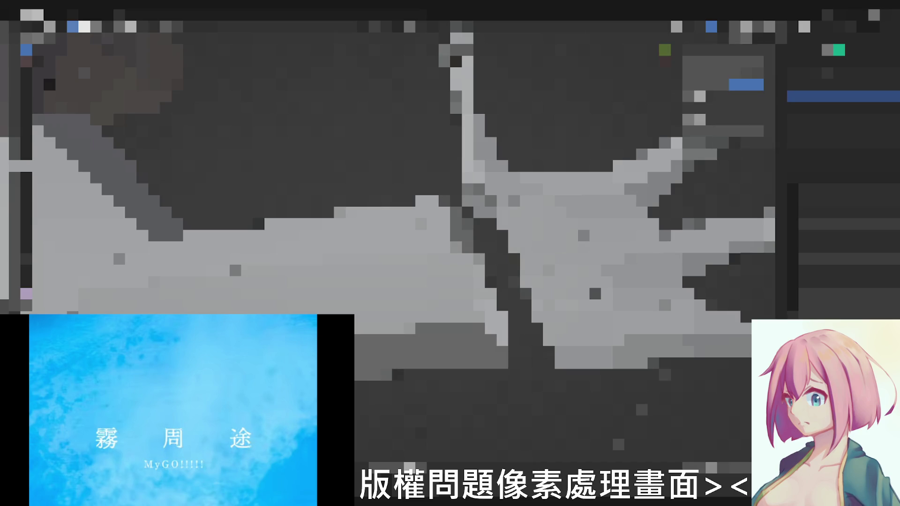
{"action": "left_click", "coordinate": [595, 293]}
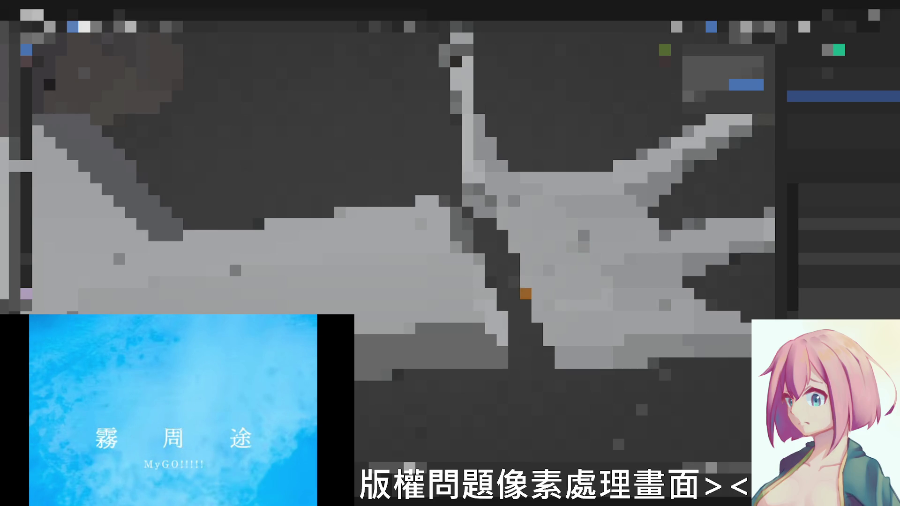
{"action": "middle_click_drag", "start_coordinate": [583, 235], "coordinate": [630, 167]}
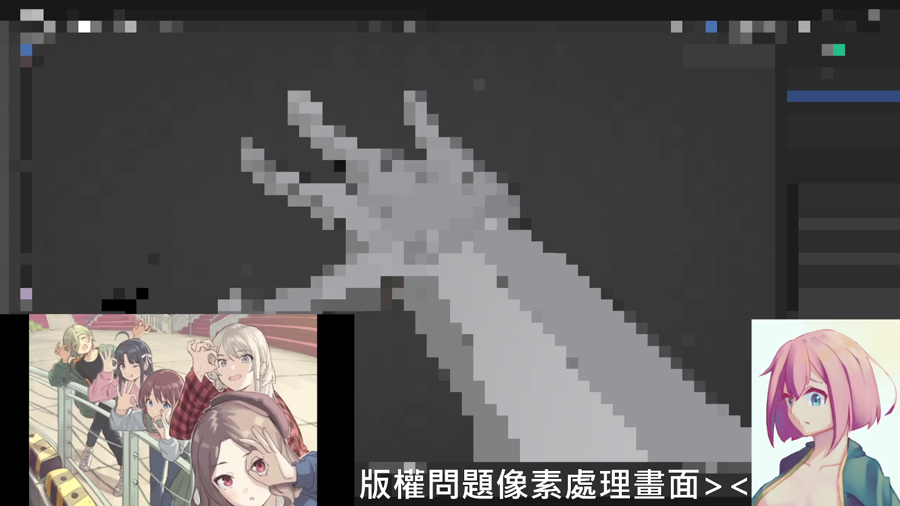
{"action": "left_click", "coordinate": [759, 27]}
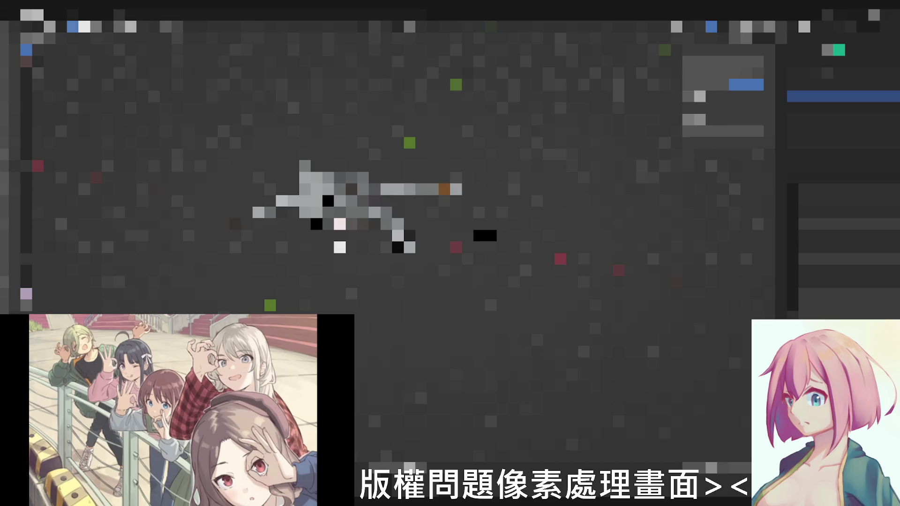
- Orbit to look at the creature from above, then snap to front orthographic view
{"action": "middle_click_drag", "start_coordinate": [394, 169], "coordinate": [450, 183]}
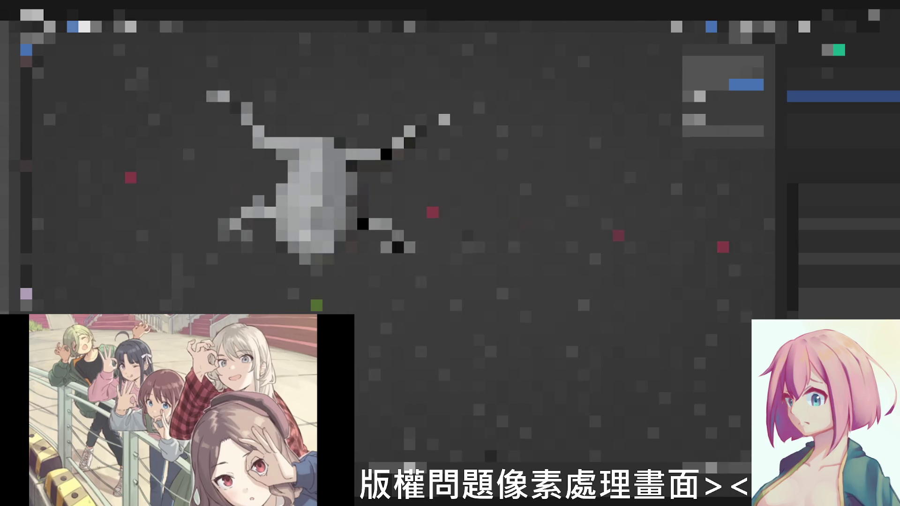
{"action": "middle_click_drag", "start_coordinate": [372, 184], "coordinate": [414, 168]}
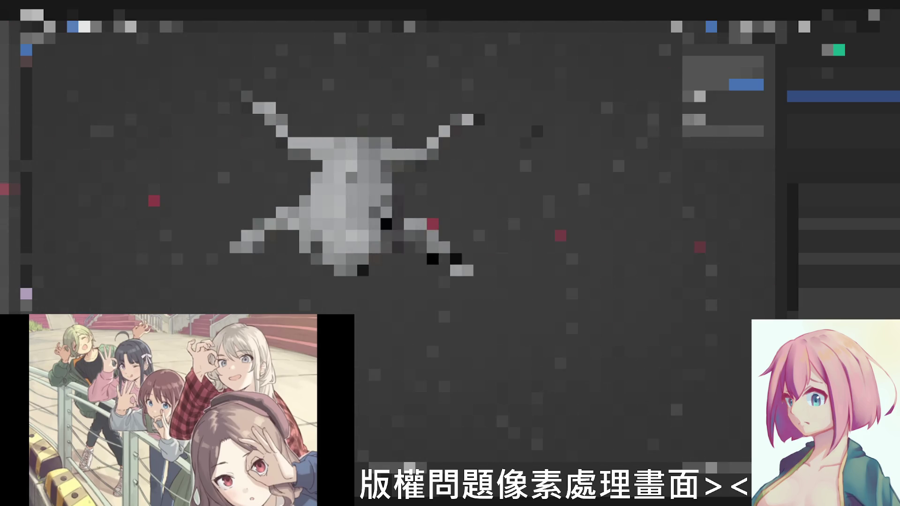
{"action": "key", "text": "KP_1"}
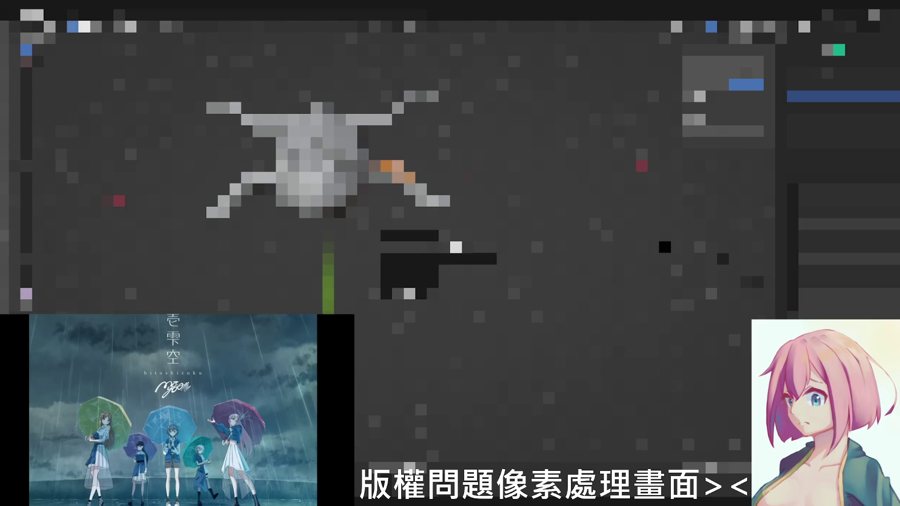
- Orbit the view to see the creature model side-on
{"action": "middle_click_drag", "start_coordinate": [394, 183], "coordinate": [422, 225]}
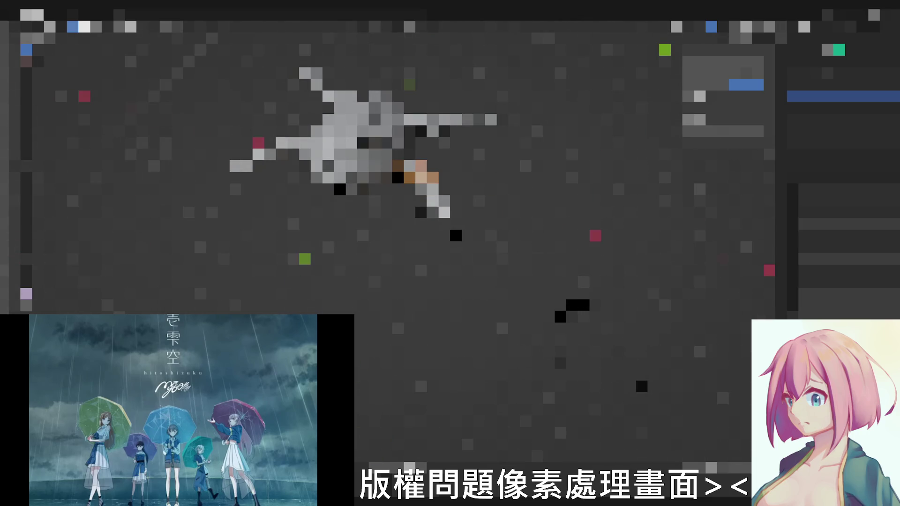
- Orbit around the creature from several angles including above, then snap to a straight-on front view
{"action": "mouse_move", "coordinate": [373, 211]}
{"action": "middle_mouse_down"}
{"action": "mouse_move", "coordinate": [527, 310]}
{"action": "mouse_move", "coordinate": [534, 281]}
{"action": "mouse_move", "coordinate": [506, 268]}
{"action": "mouse_move", "coordinate": [464, 281]}
{"action": "mouse_move", "coordinate": [507, 271]}
{"action": "middle_mouse_up"}
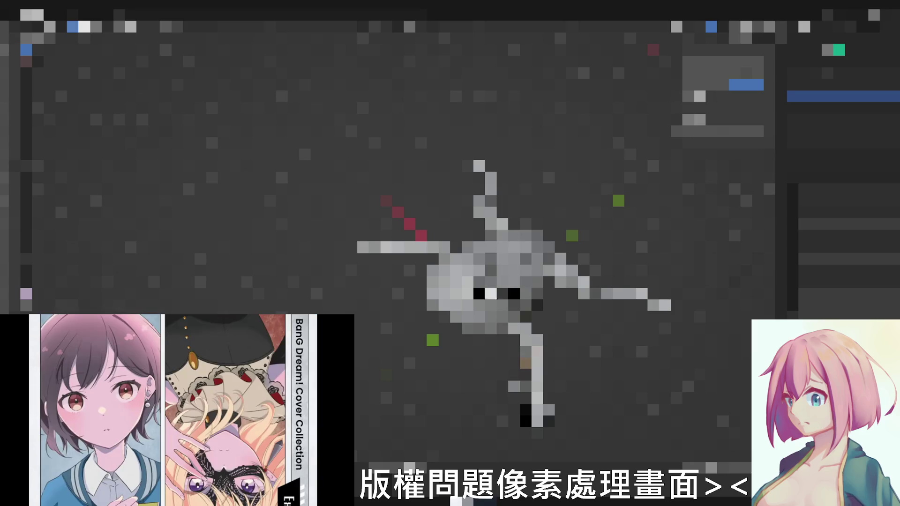
{"action": "middle_click_drag", "start_coordinate": [506, 282], "coordinate": [549, 260]}
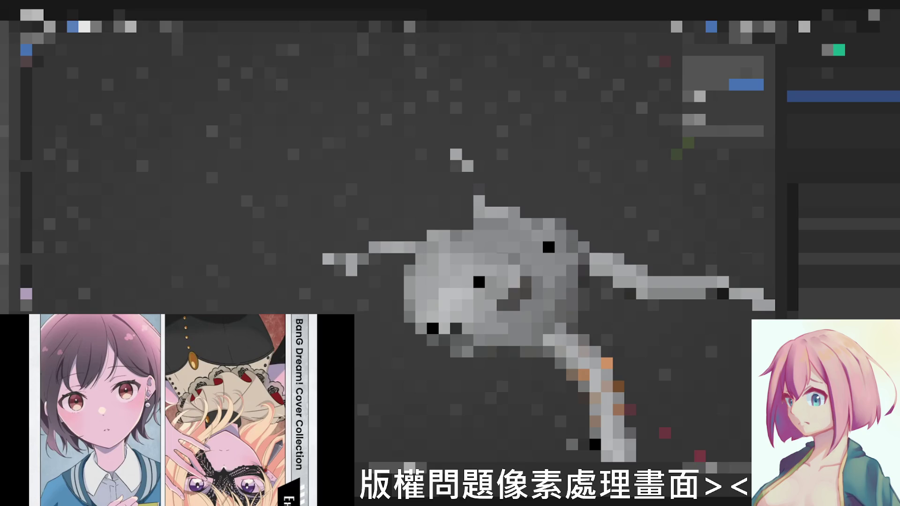
{"action": "middle_click_drag", "start_coordinate": [506, 282], "coordinate": [464, 239]}
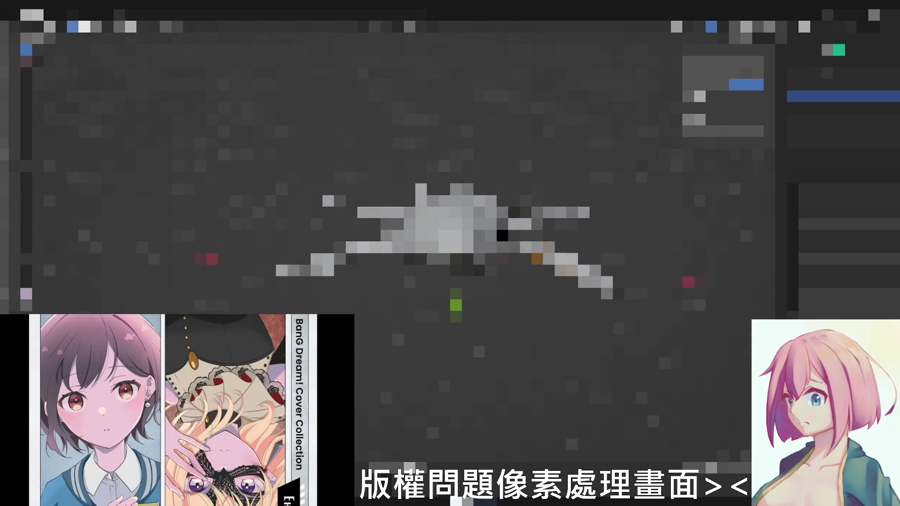
{"action": "scroll", "coordinate": [451, 253], "scroll_direction": "up", "scroll_amount": 2}
{"action": "scroll", "coordinate": [450, 254], "scroll_direction": "up", "scroll_amount": 3}
{"action": "scroll", "coordinate": [450, 253], "scroll_direction": "up", "scroll_amount": 2}
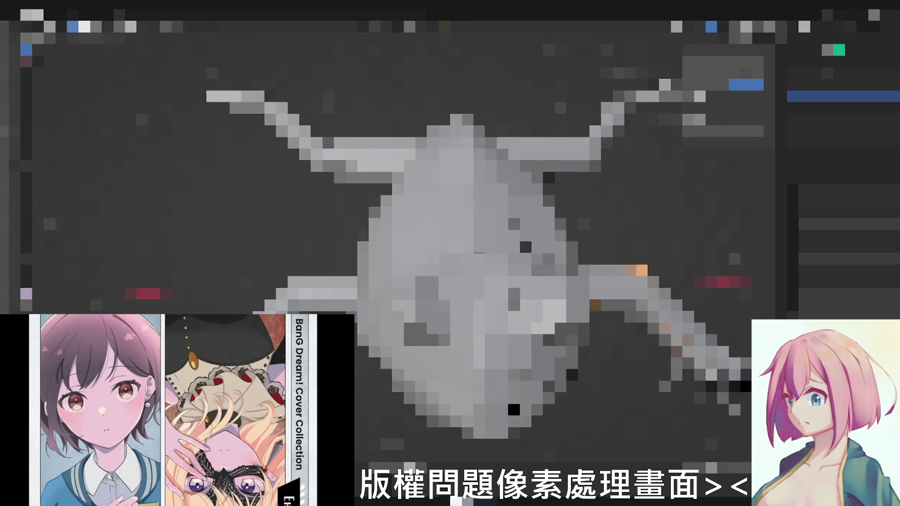
{"action": "scroll", "coordinate": [449, 254], "scroll_direction": "down", "scroll_amount": 3}
{"action": "middle_click_drag", "start_coordinate": [450, 254], "coordinate": [394, 225]}
{"action": "scroll", "coordinate": [394, 225], "scroll_direction": "down", "scroll_amount": 2}
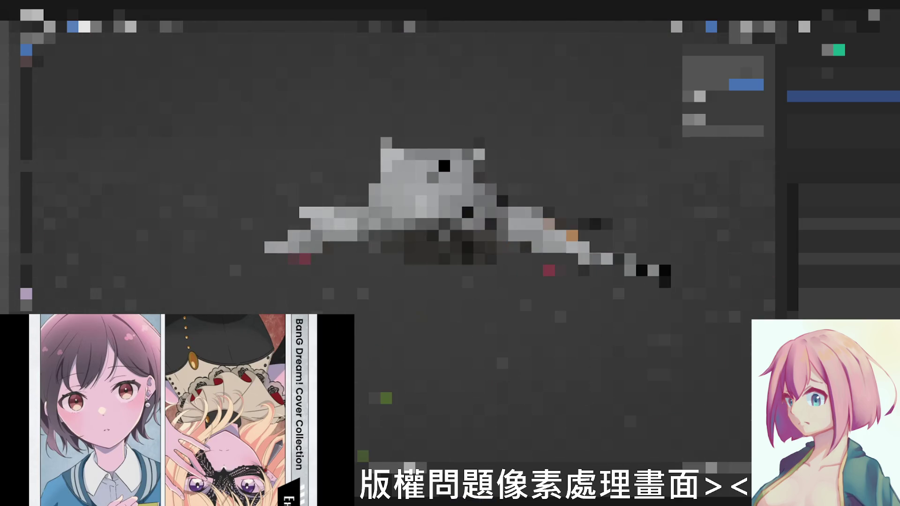
{"action": "key", "text": "KP_1"}
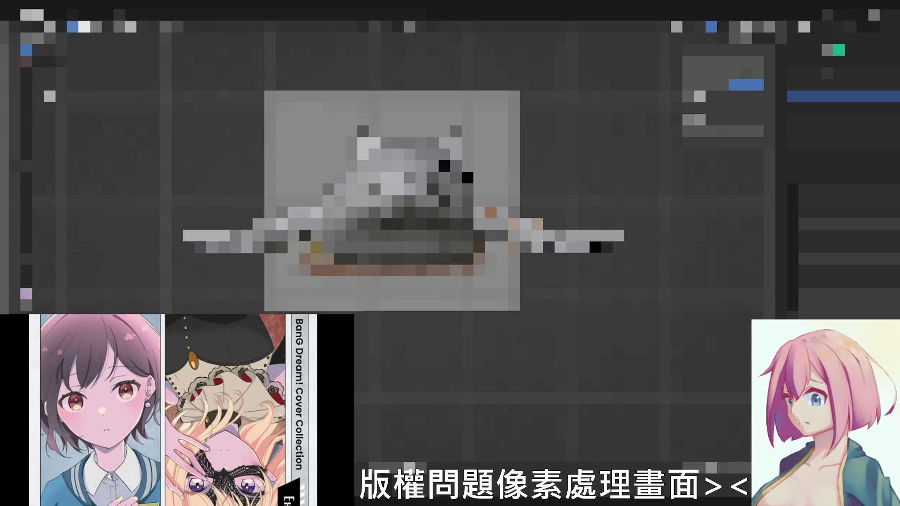